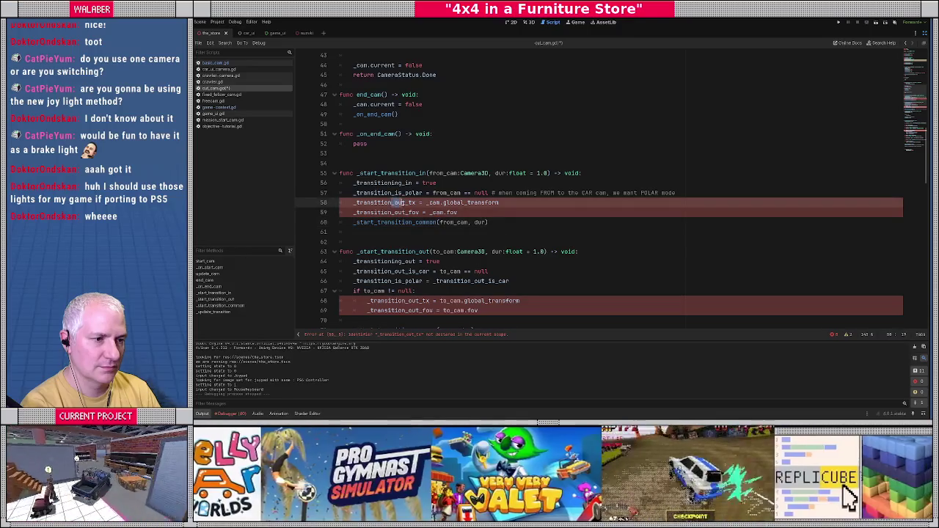
- Rename _transition_out_tx and _transition_out_fov to _transition_dest_tx and _transition_dest_fov on lines 58–59
key(ctrl+d)
key(ctrl+d)
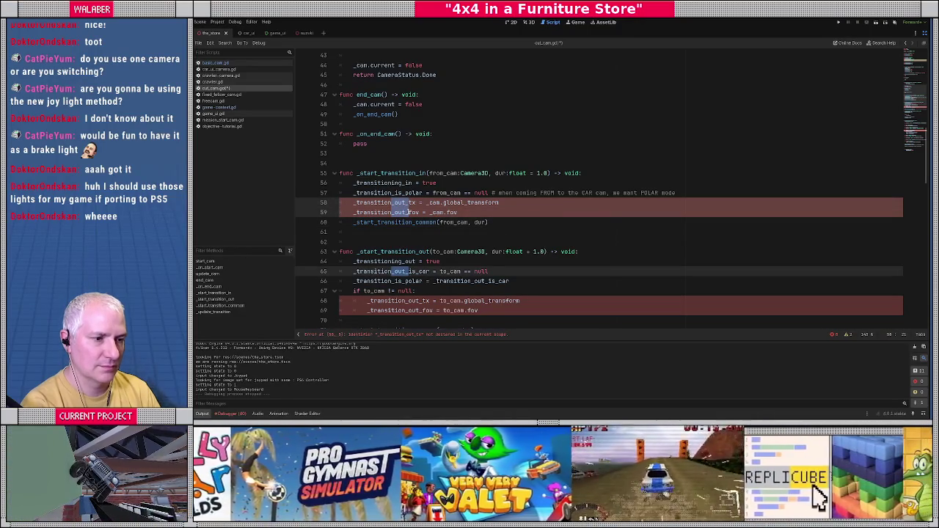
key(Escape)
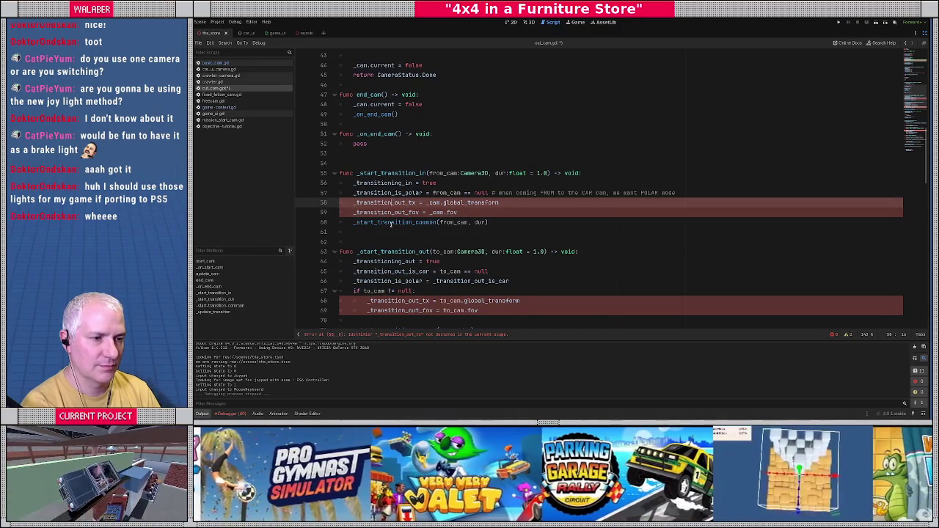
key(Delete)
key(Delete)
key(Delete)
text(dest)
key(Down)
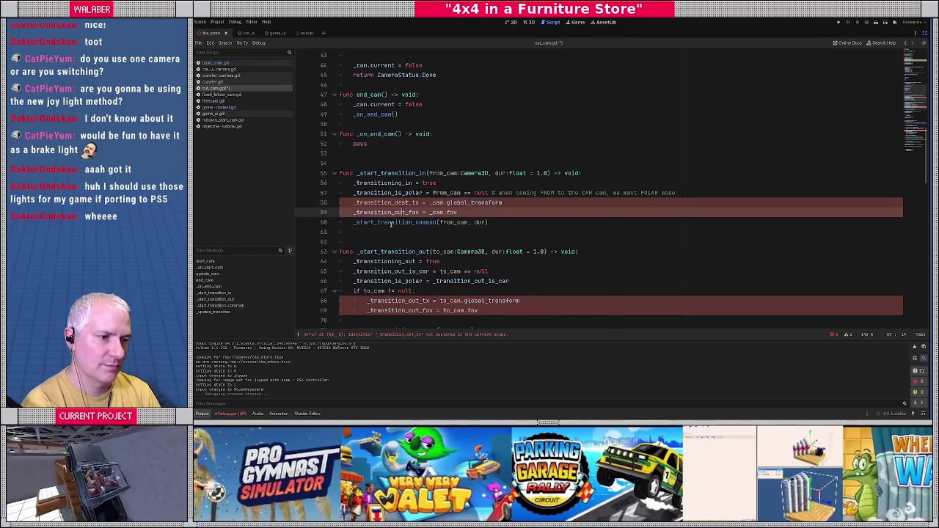
key(Left)
key(Left)
key(Left)
key(Delete)
key(Delete)
key(Delete)
text(dest)
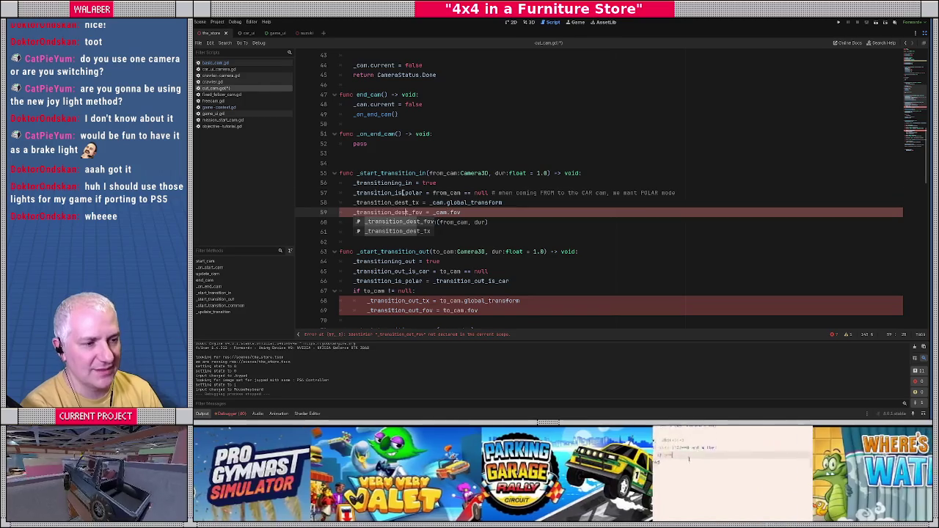
key(Up)
key(Up)
- Change the transition variables on lines 68–69 to _transition_dest_tx and _transition_dest_fov
scroll(411, 218, down, 3)
click(410, 216)
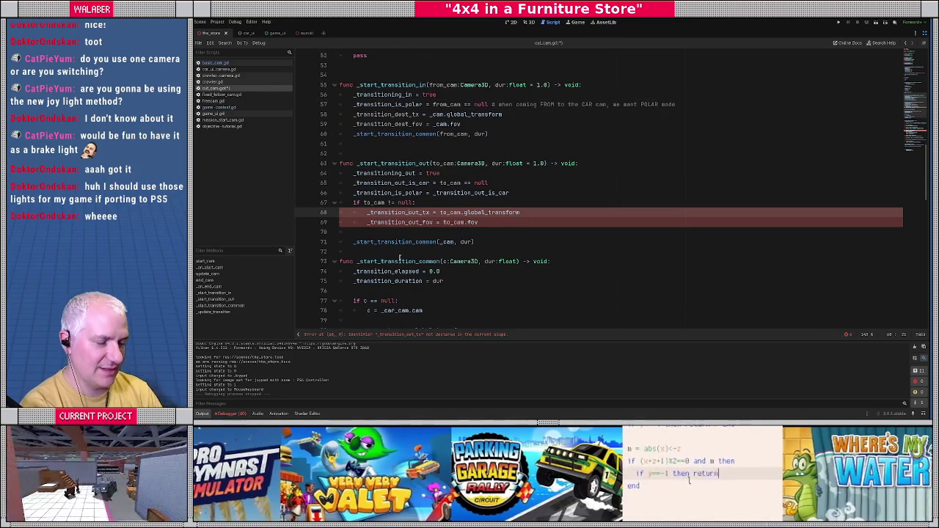
key(Delete)
key(Delete)
key(Delete)
text(dest)
key(Down)
key(Left)
key(Left)
key(Left)
key(Delete)
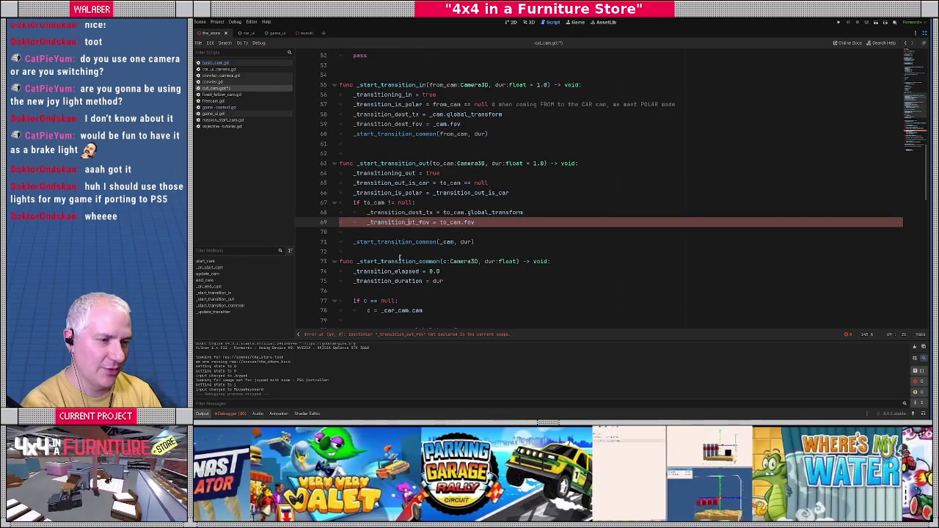
text(es)
key(Escape)
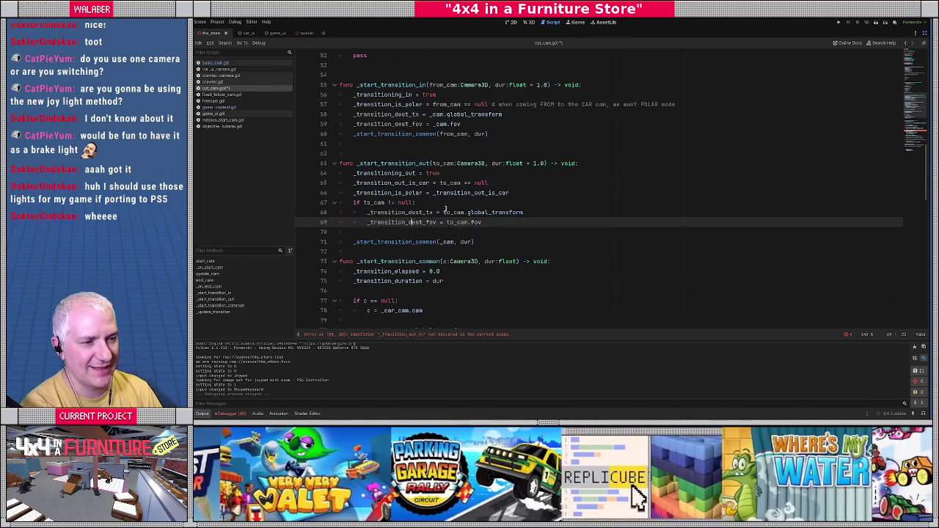
click(433, 214)
- Replace 'out' with 'dest' in the transition variables on lines 95–96
scroll(440, 213, down, 9)
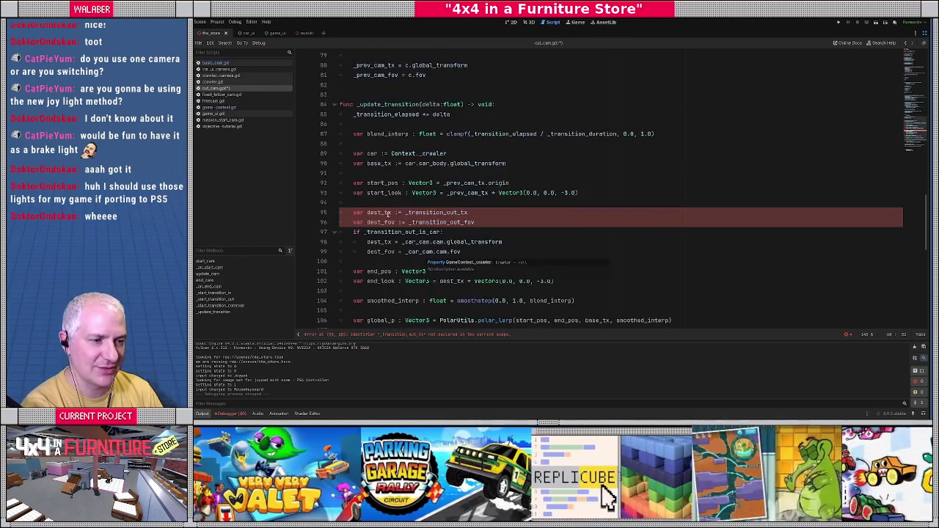
click(447, 212)
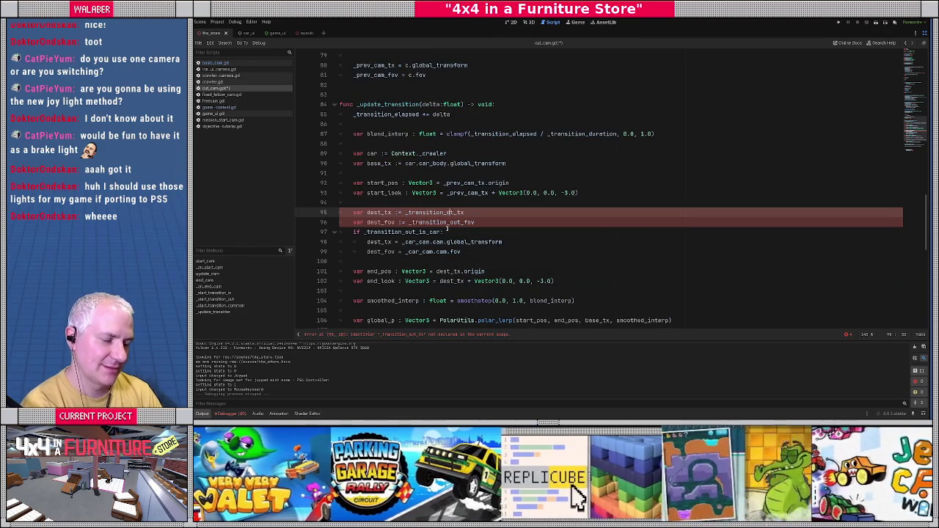
key(BackSpace)
key(Delete)
key(Delete)
text(dest)
key(Down)
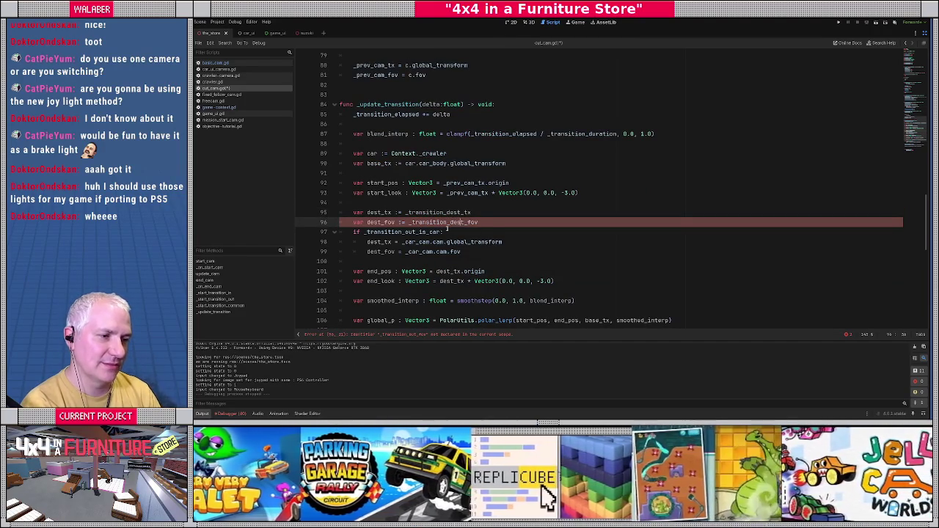
click(429, 205)
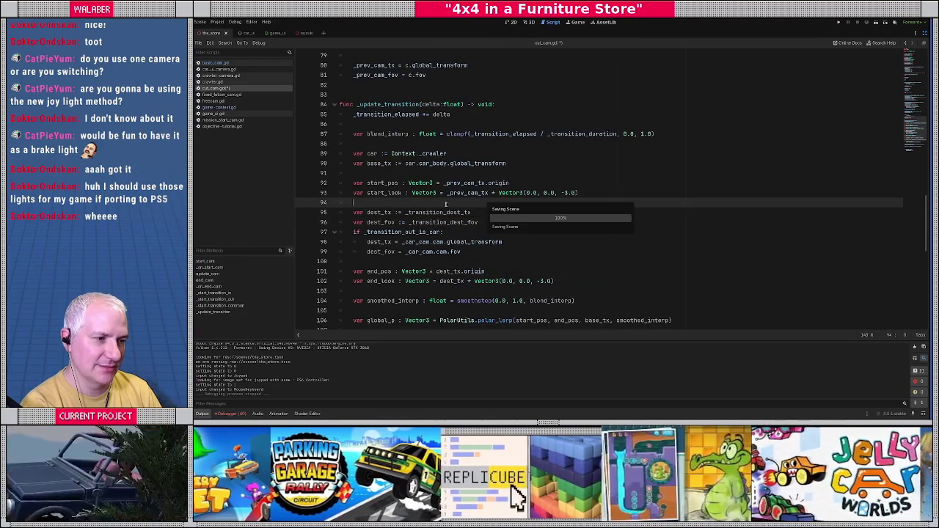
scroll(440, 220, down, 8)
click(444, 230)
- Run the 4x4 project with F5 and play until 'Get your vehicle inspected!' appears
key(F5)
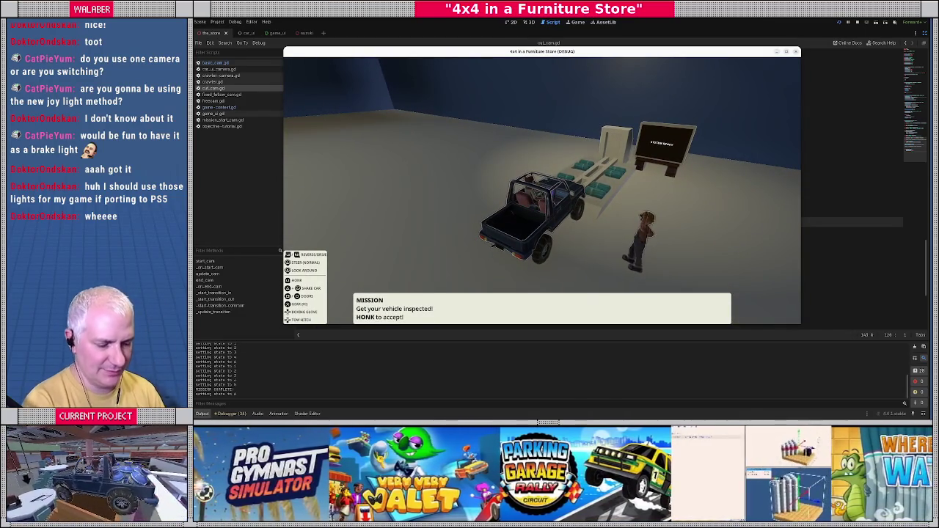
- Bring up the in-car tablet main menu, then stop the game and return to cut_cam.gd line 118
key(c)
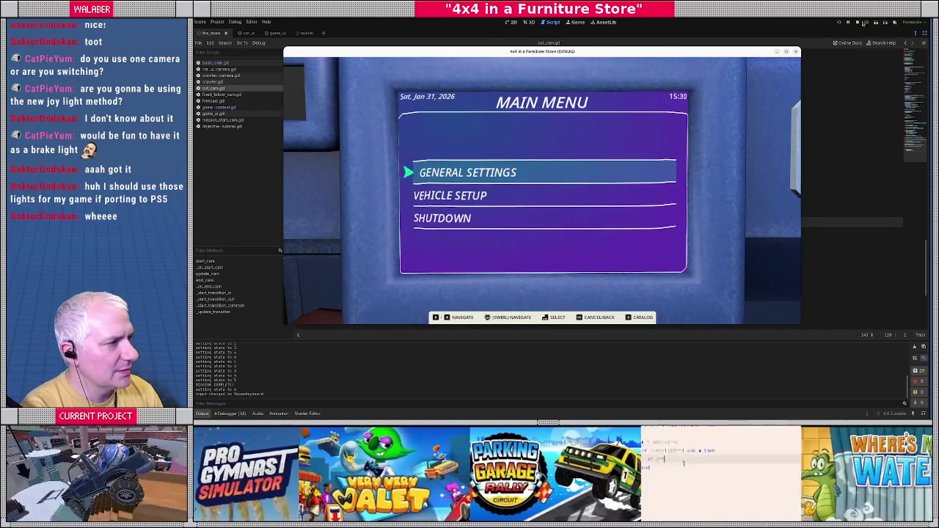
click(858, 22)
click(446, 203)
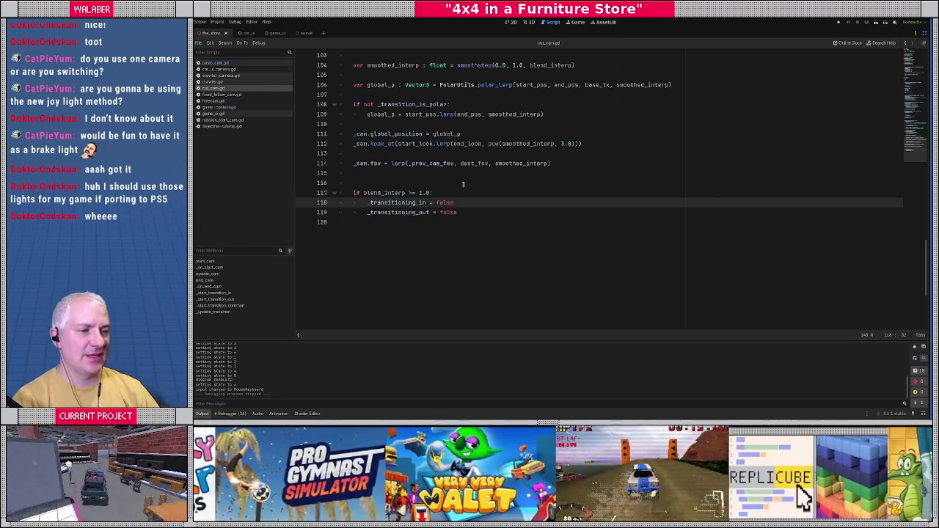
- From _start_transition_common on line 73, rerun the game, open the tablet menu, then stop with F8
click(463, 184)
scroll(477, 169, up, 10)
click(499, 143)
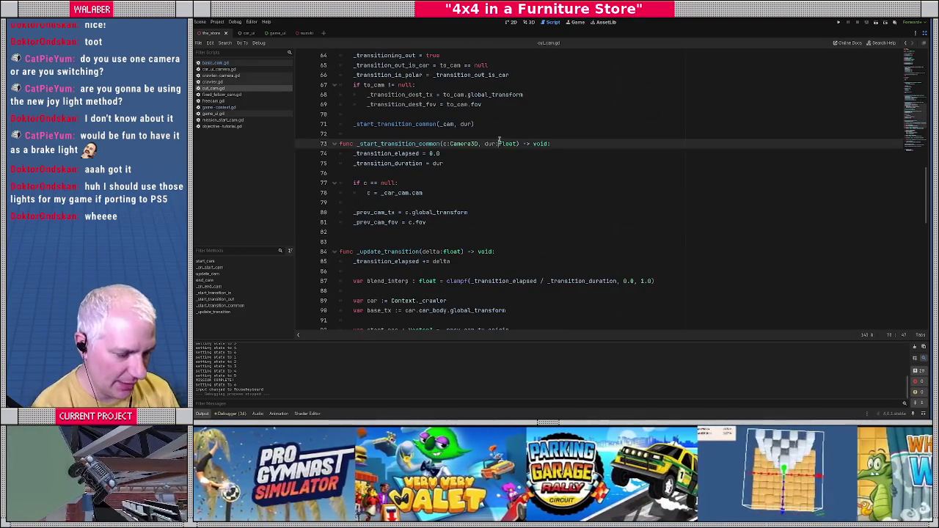
key(F5)
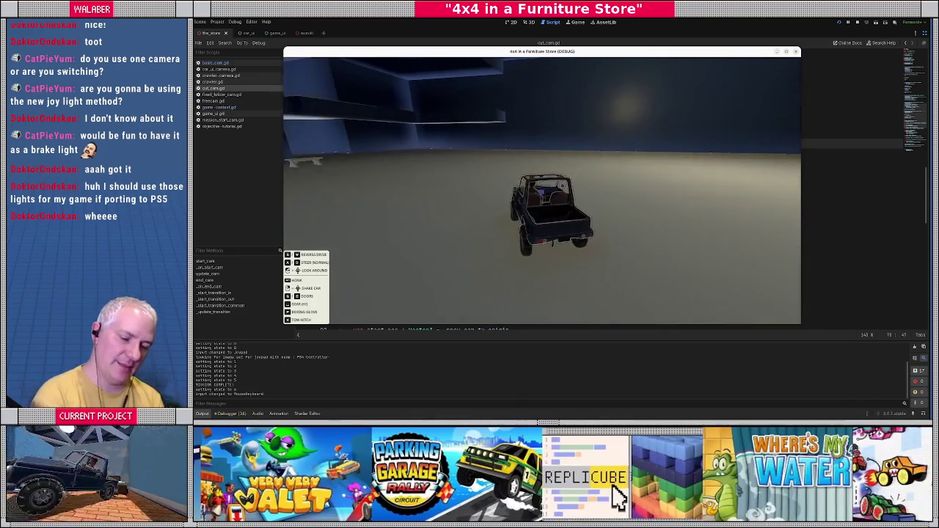
key(Escape)
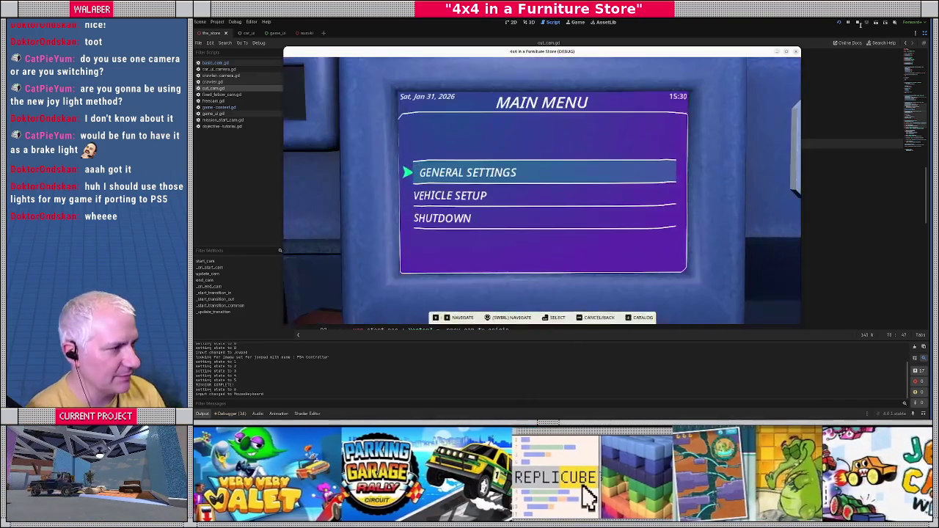
key(F8)
click(462, 180)
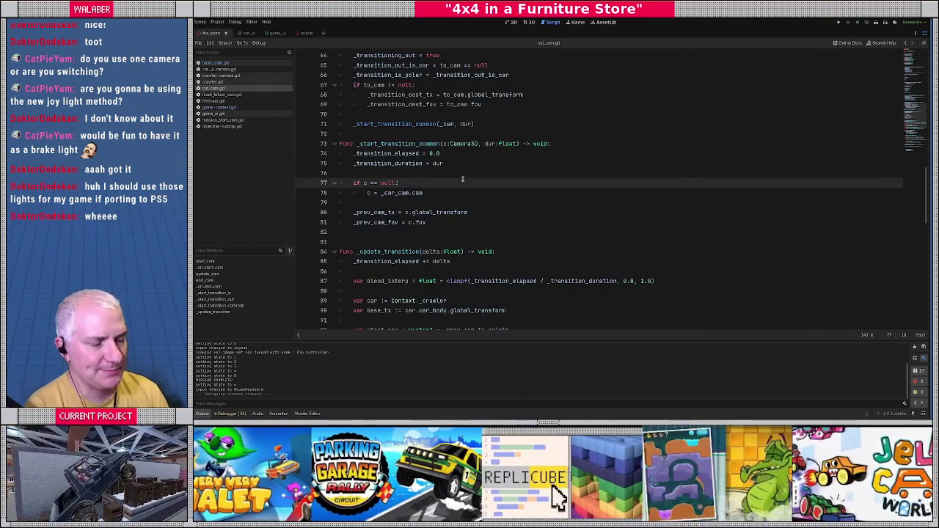